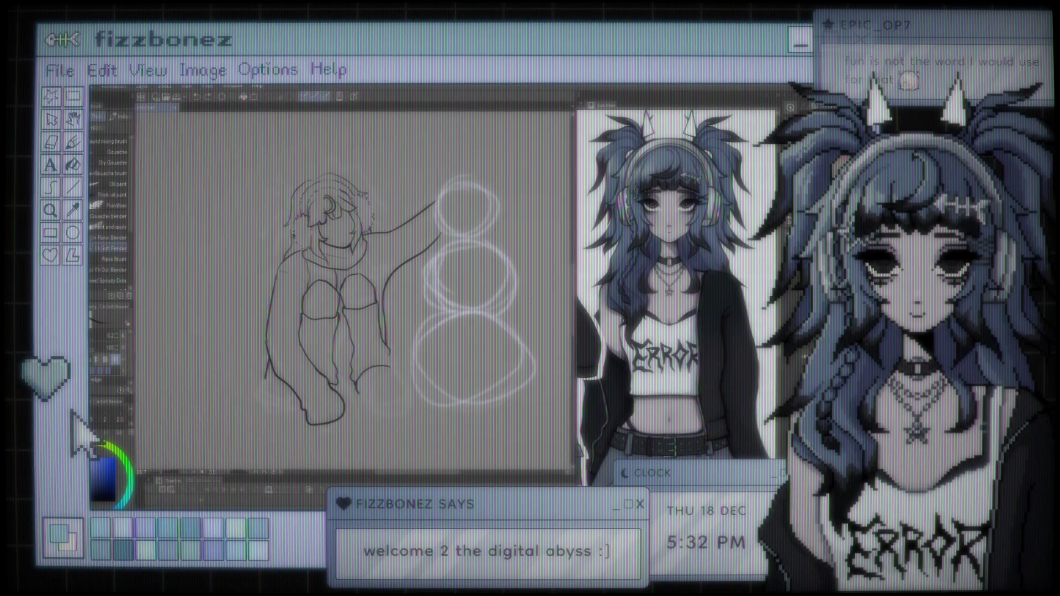
Step: Replace the stray lower-left stroke with a redrawn short line at the figure's lower-left edge
drag(268, 406, 304, 407)
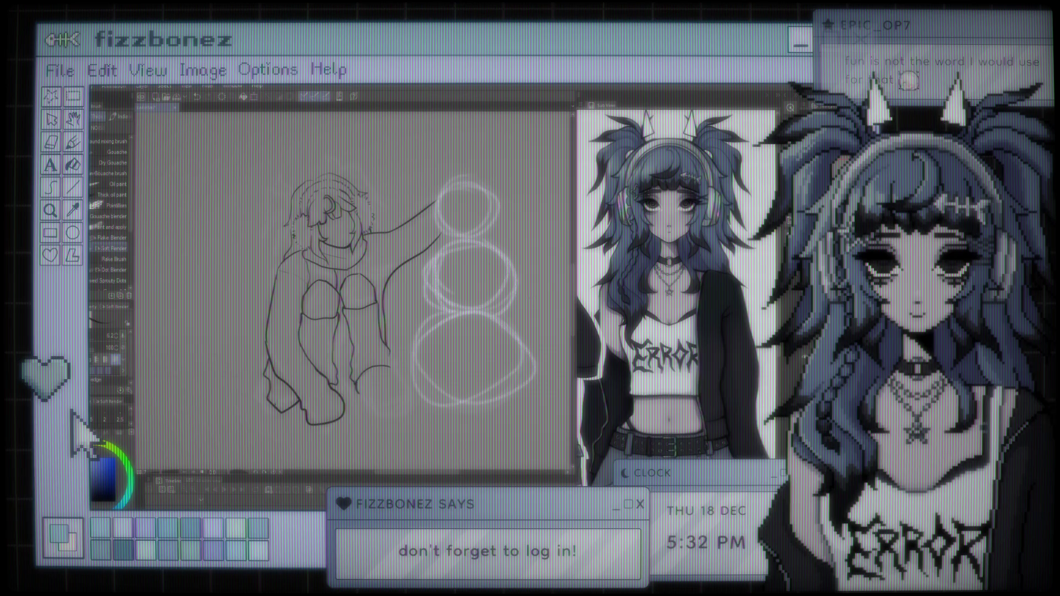
key(ctrl+z)
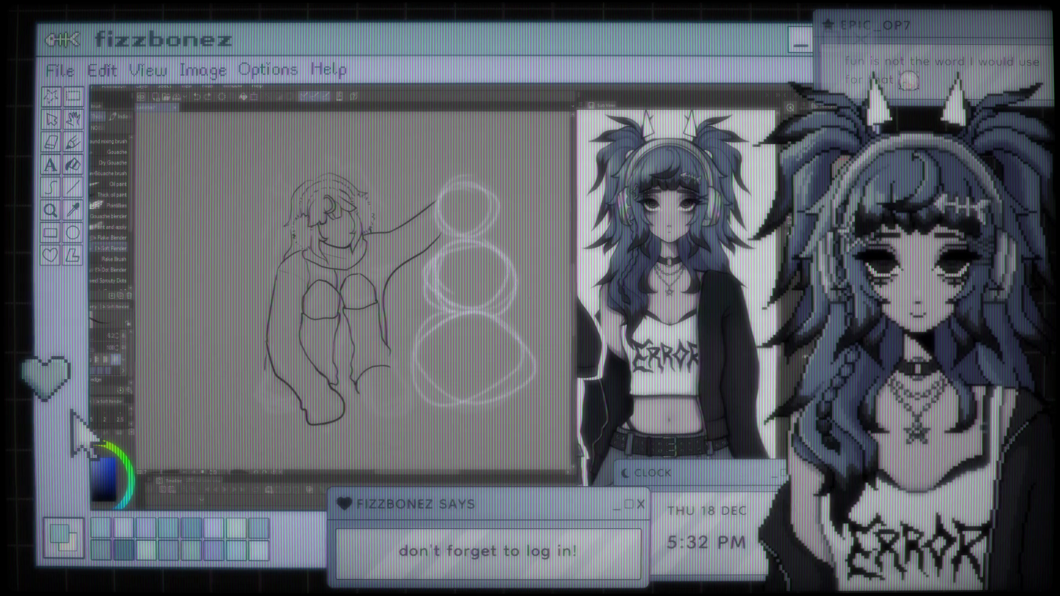
drag(272, 369, 264, 383)
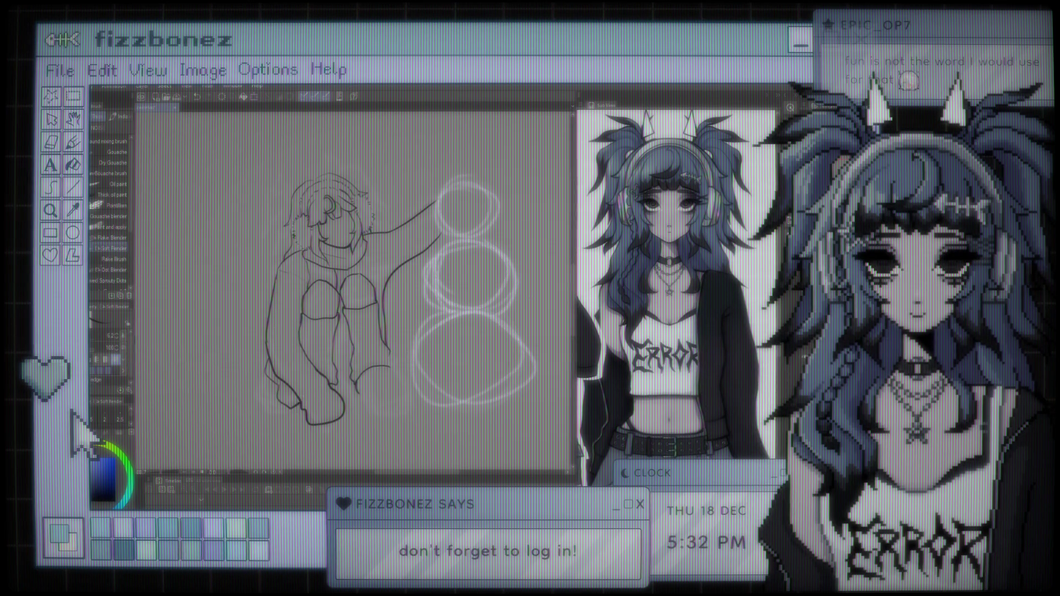
scroll(353, 293, up, 2)
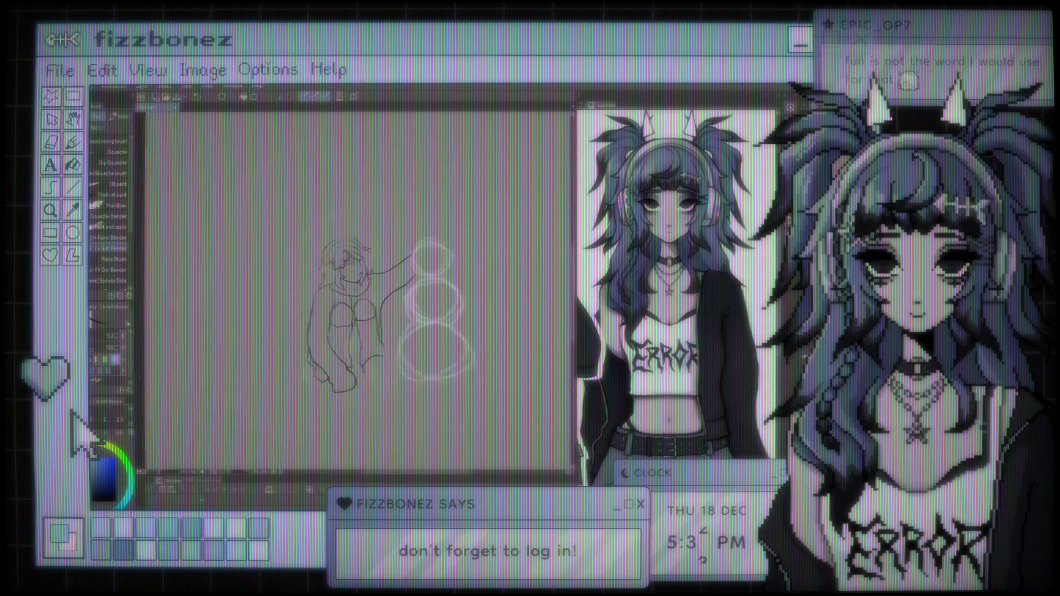
scroll(490, 383, up, 1)
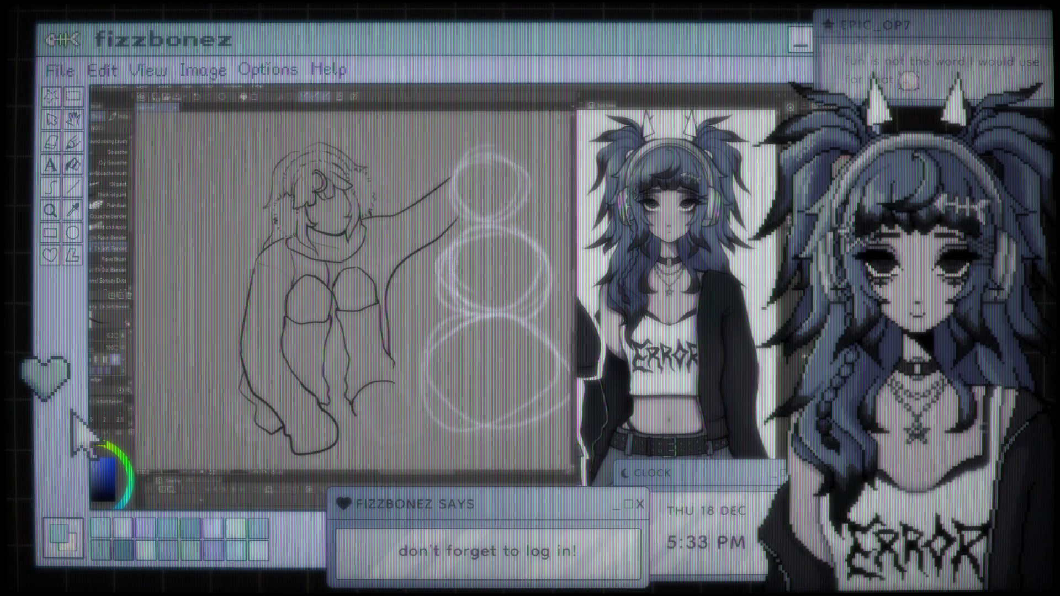
scroll(366, 284, down, 1)
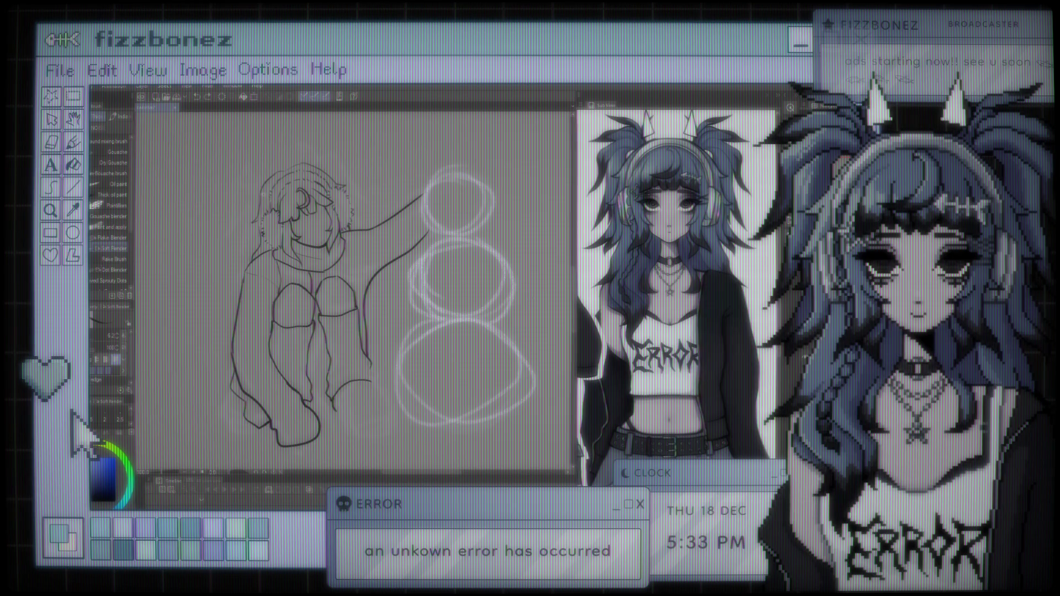
key(ctrl+minus)
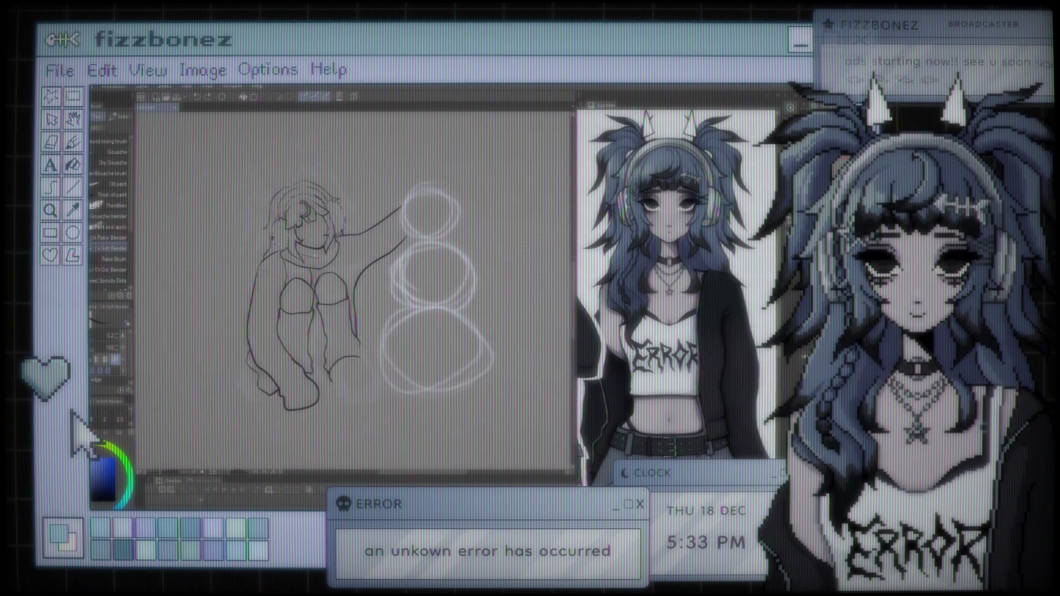
key(ctrl+plus)
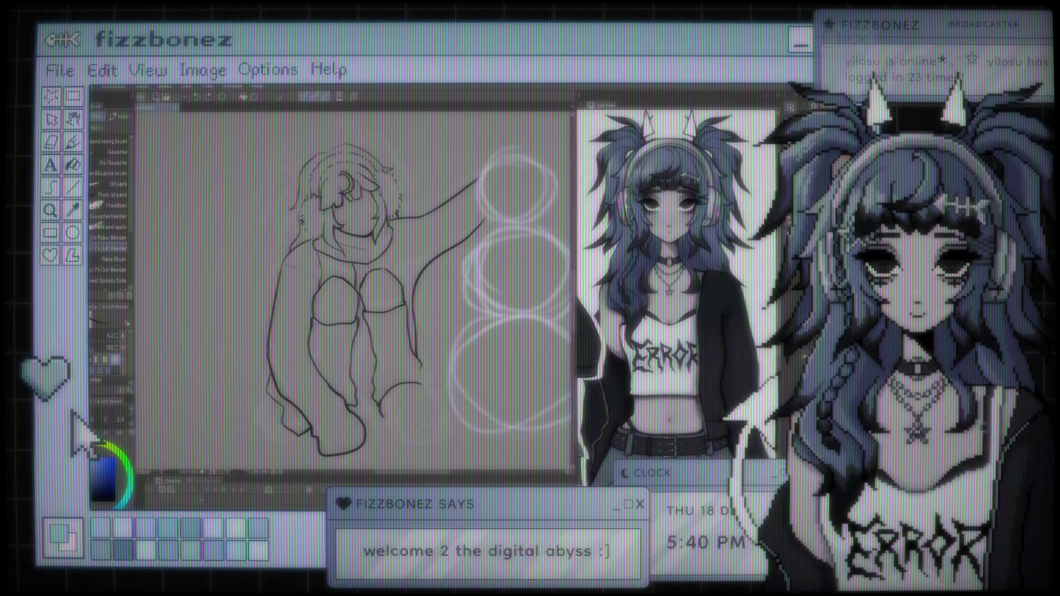
Step: Scroll and pan the sketch slightly left and up to frame the hooded figure
scroll(415, 298, down, 2)
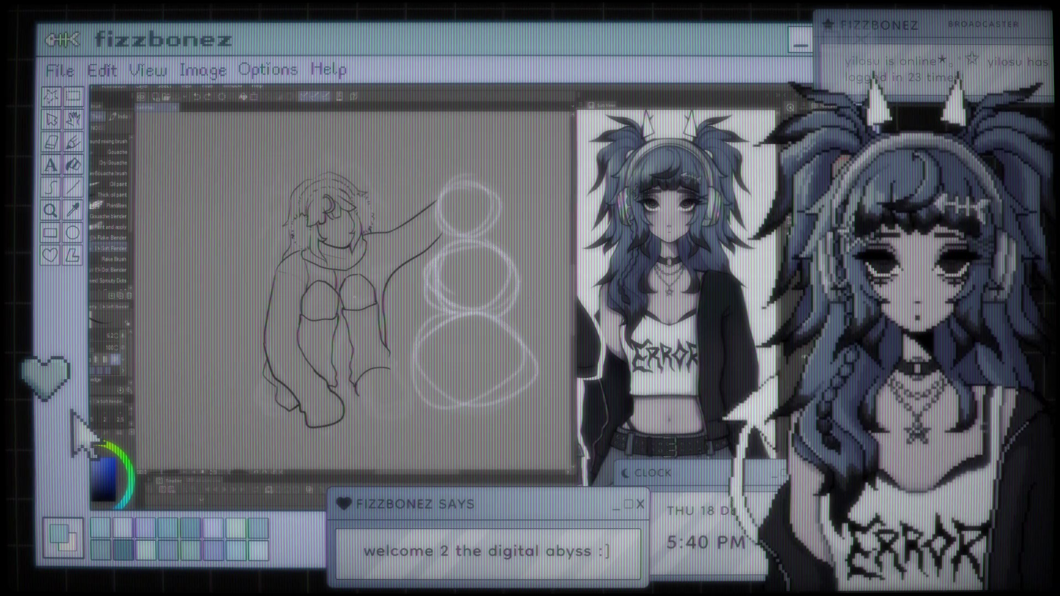
scroll(386, 298, up, 3)
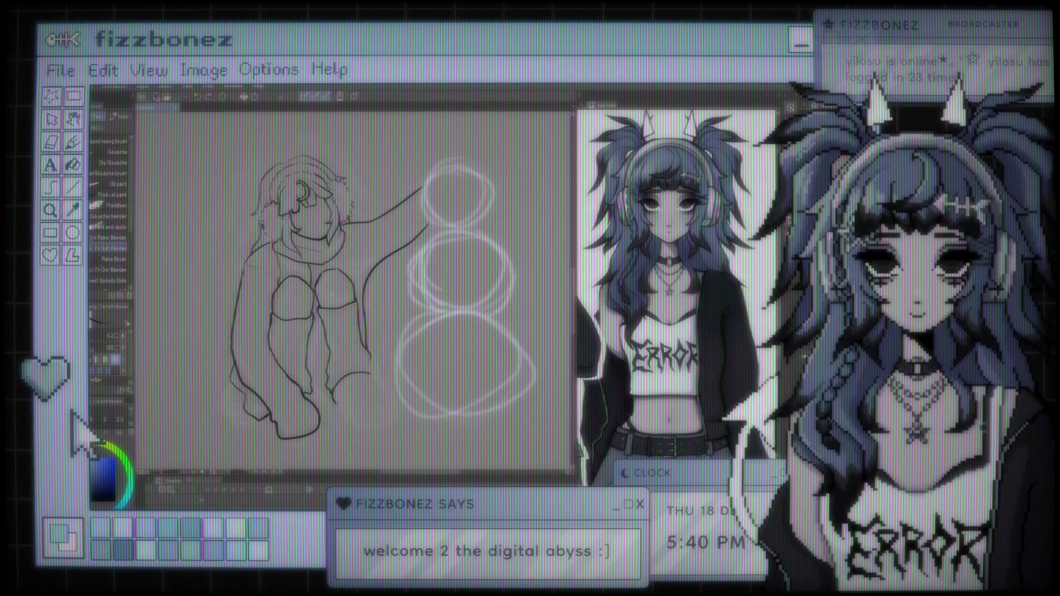
scroll(342, 295, up, 1)
drag(331, 295, 318, 293)
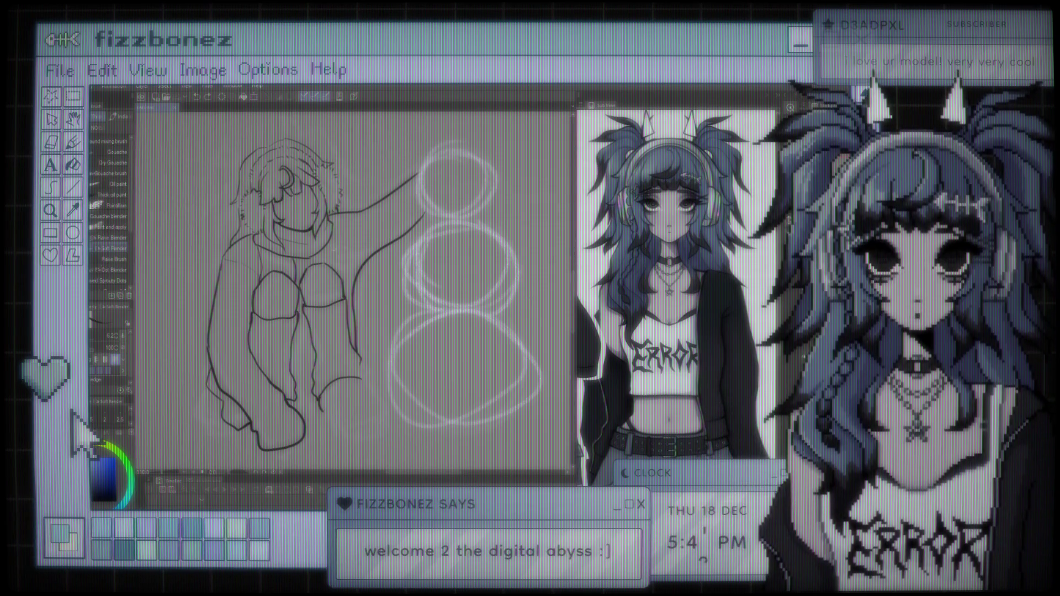
Step: Scroll the canvas left to bring more of the figure into view
scroll(353, 287, left, 2)
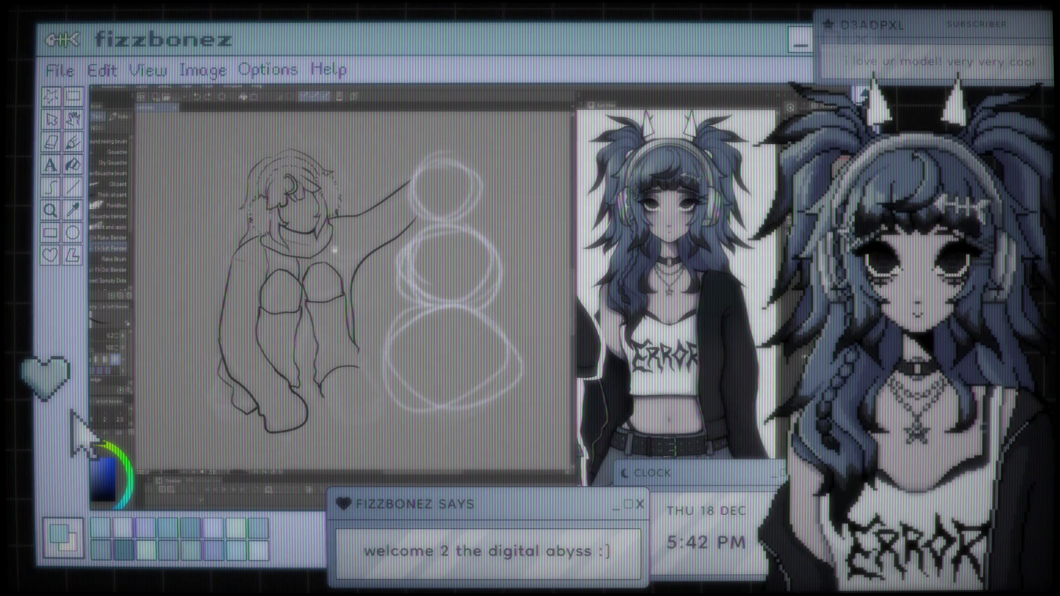
scroll(354, 287, left, 1)
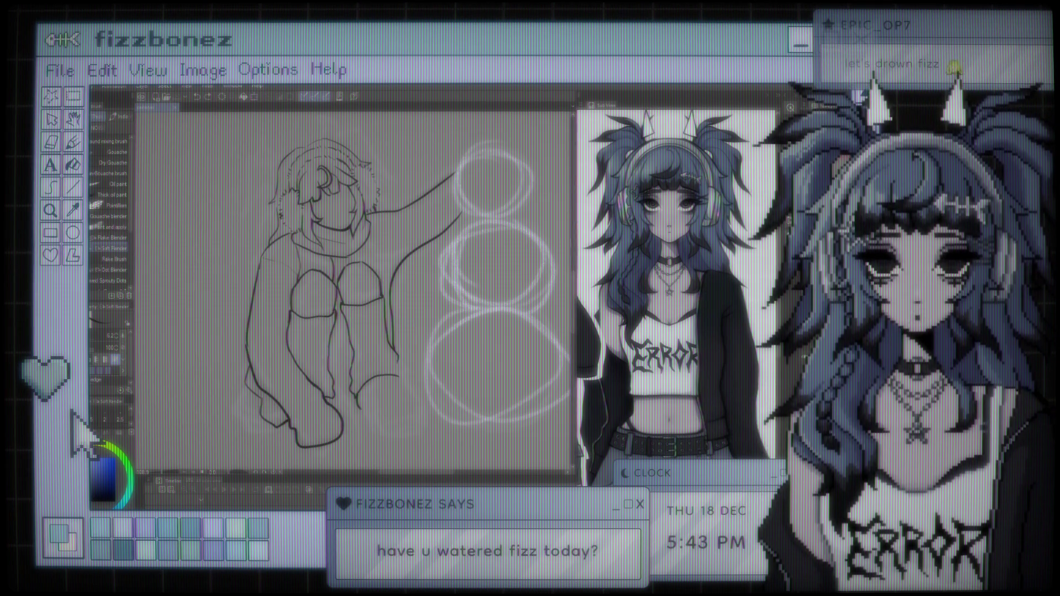
Step: Add a small curl of hair atop the figure's head
scroll(353, 293, left, 5)
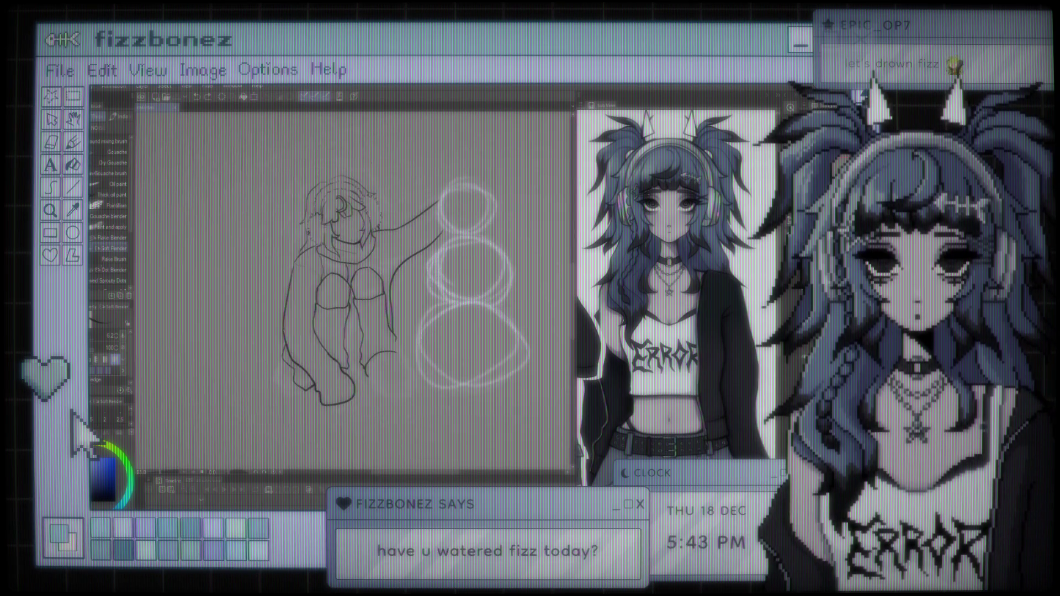
scroll(425, 298, left, 3)
scroll(425, 298, up, 2)
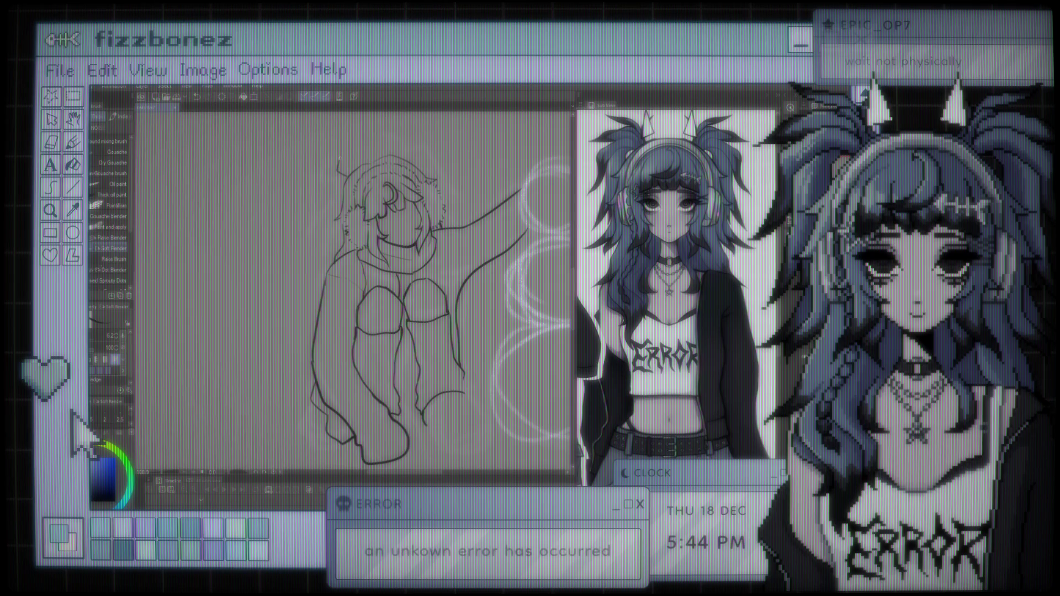
mouse_move(347, 176)
mouse_down()
mouse_move(330, 167)
mouse_move(336, 184)
mouse_move(297, 215)
mouse_up()
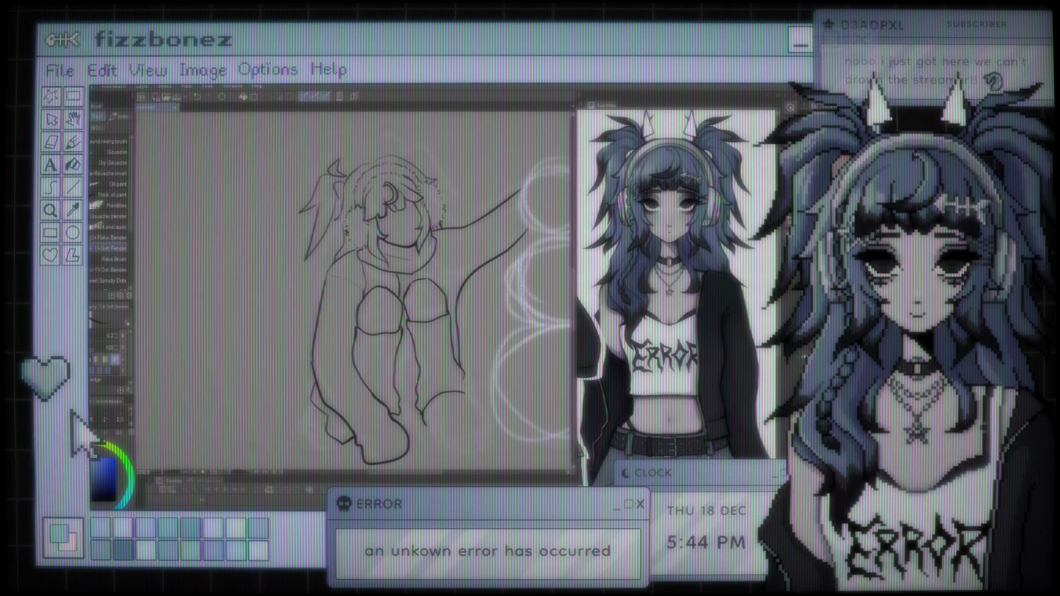
Step: Bring the figure's head and hood into view for inking the ear and face
scroll(354, 287, down, 3)
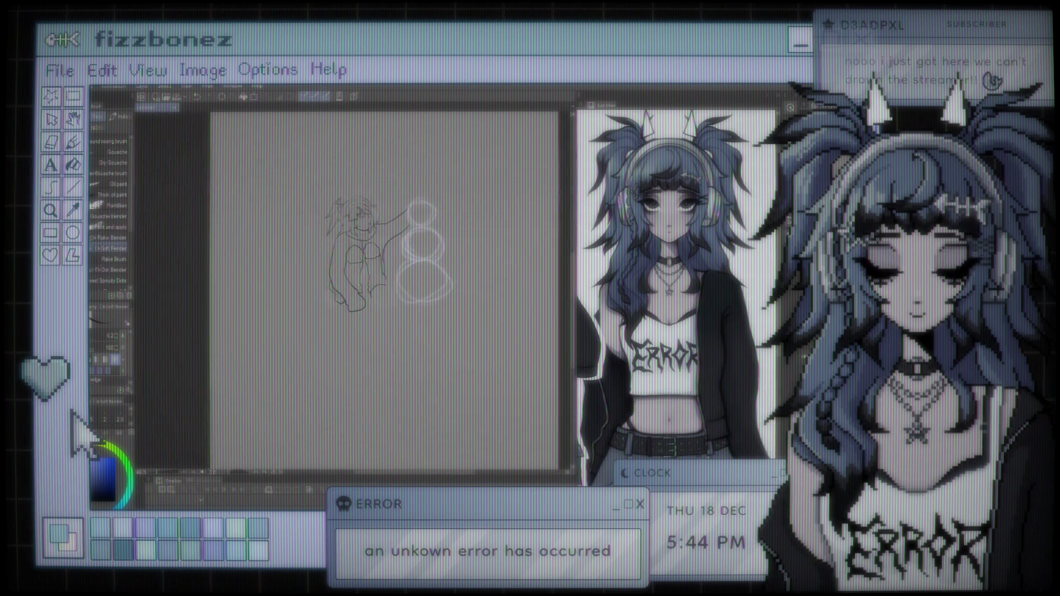
scroll(326, 229, up, 5)
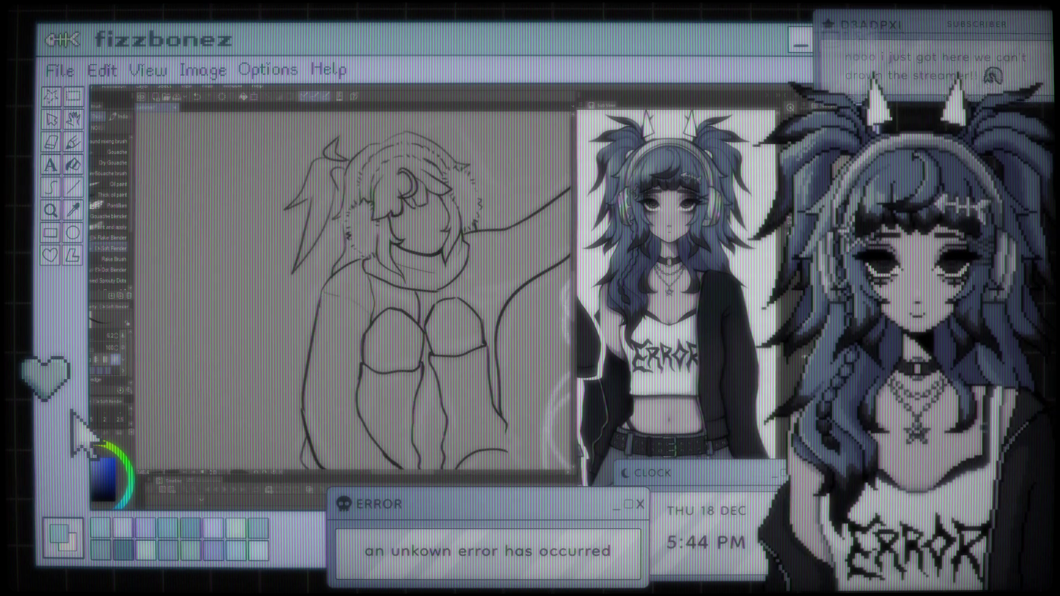
mouse_move(387, 276)
mouse_down()
mouse_move(332, 315)
mouse_move(370, 298)
mouse_up()
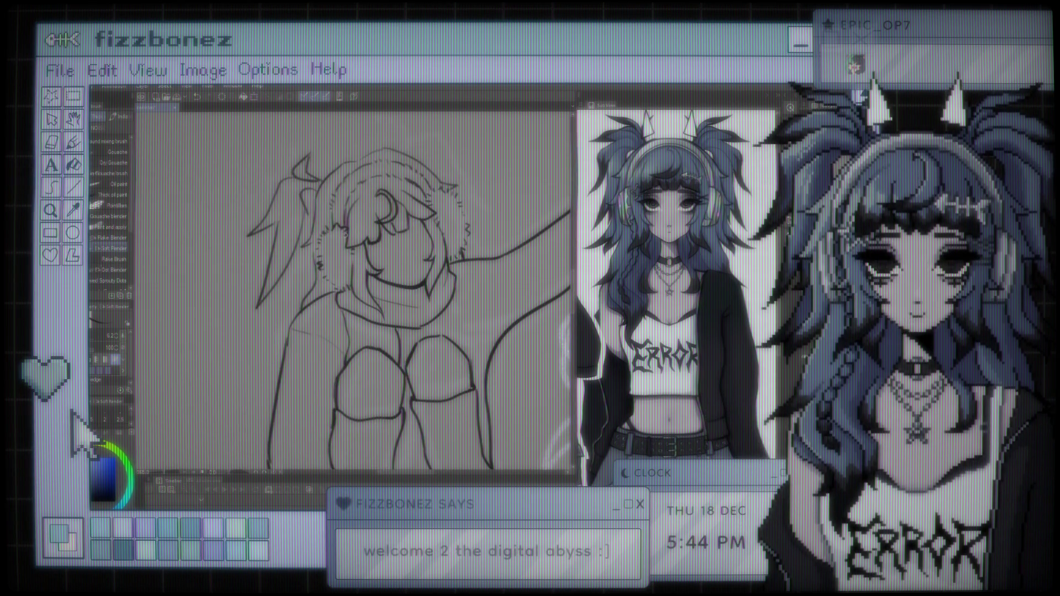
scroll(353, 299, up, 3)
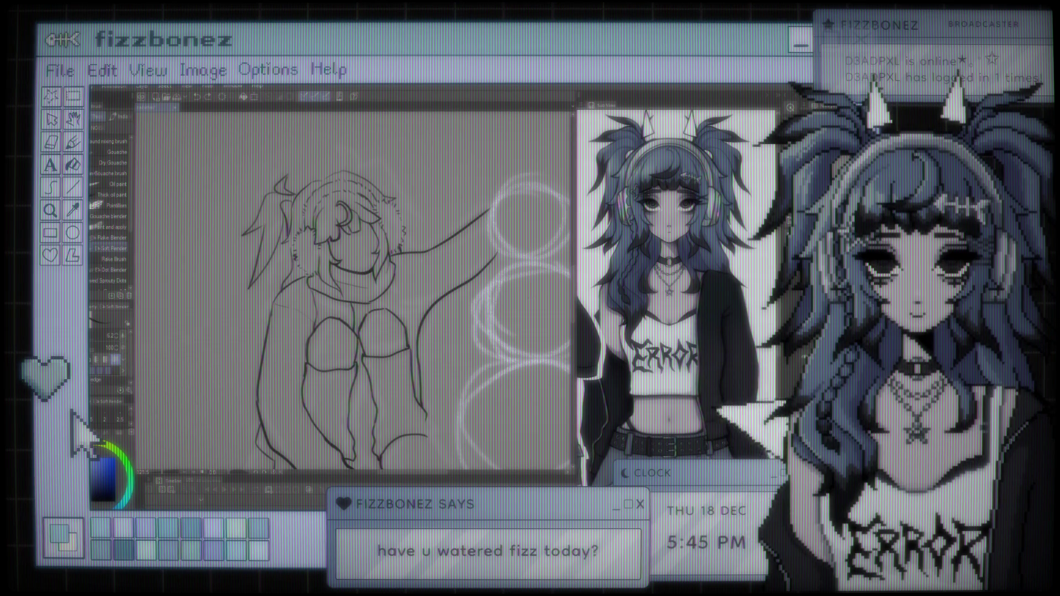
Step: Zoom in on the head, ink a line down the hood's side and a hair tuft on top
key(ctrl+minus)
key(ctrl+minus)
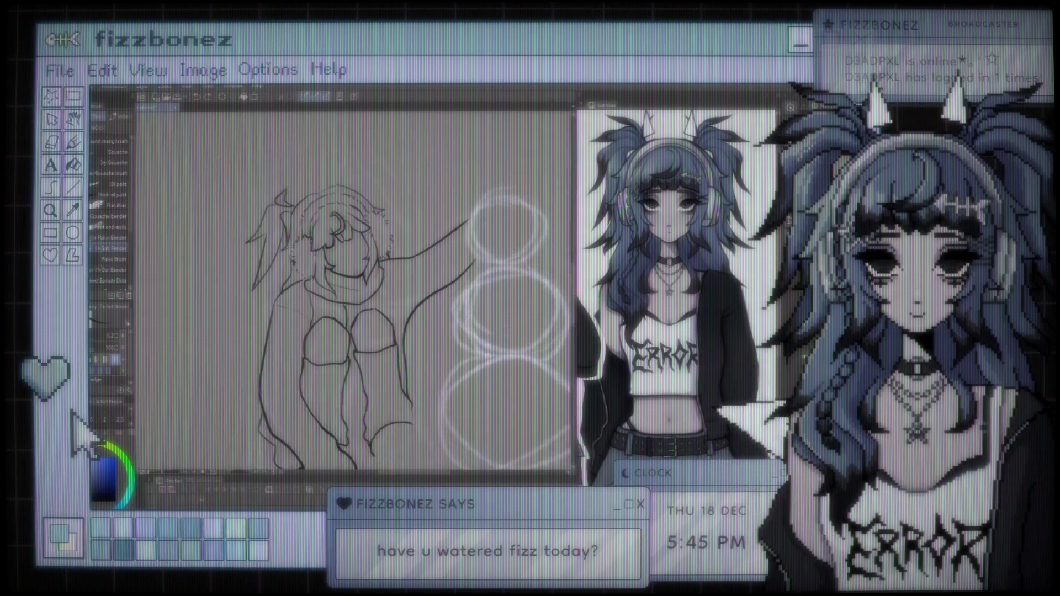
key(ctrl+plus)
key(ctrl+plus)
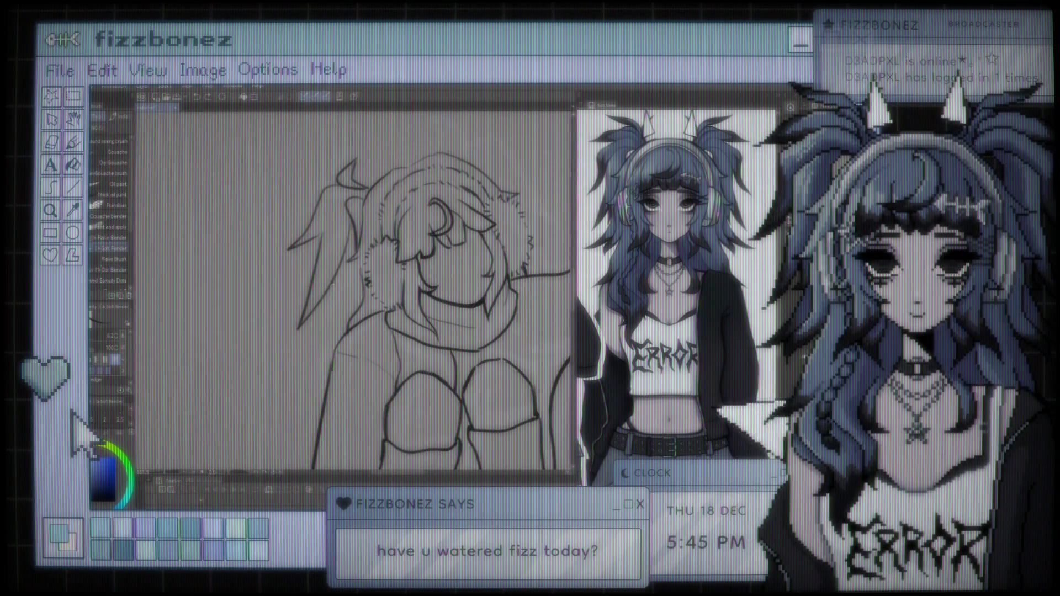
drag(353, 301, 317, 369)
drag(393, 266, 338, 315)
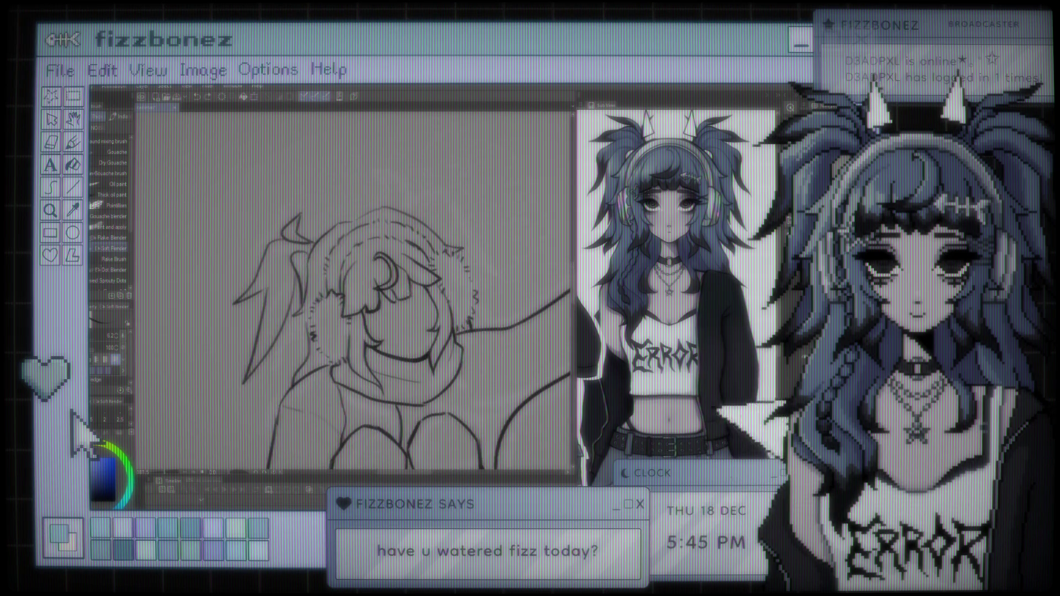
mouse_move(381, 210)
mouse_down()
mouse_move(374, 181)
mouse_move(362, 188)
mouse_move(378, 183)
mouse_up()
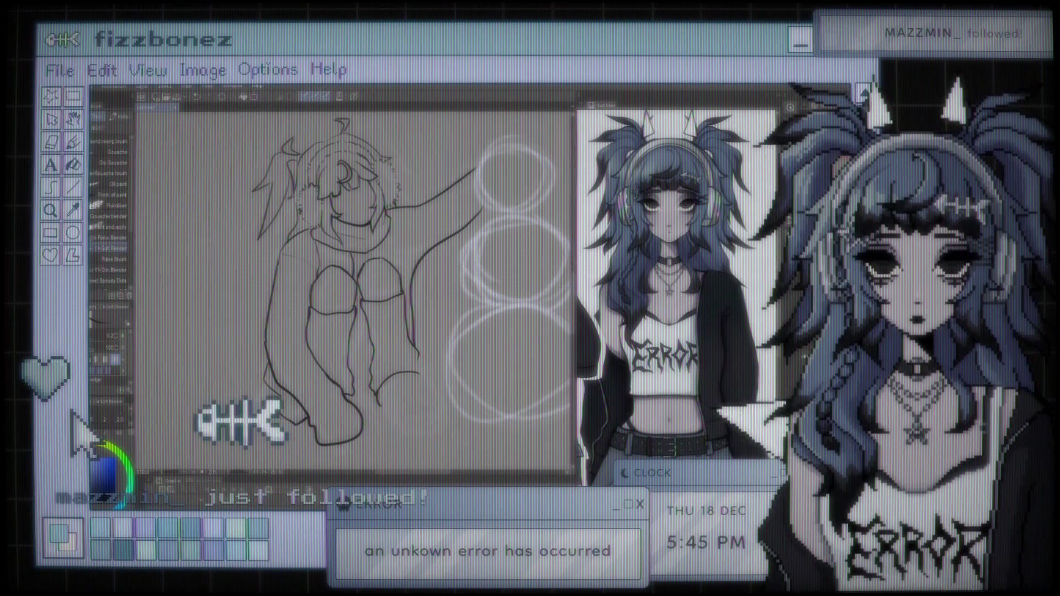
key(h)
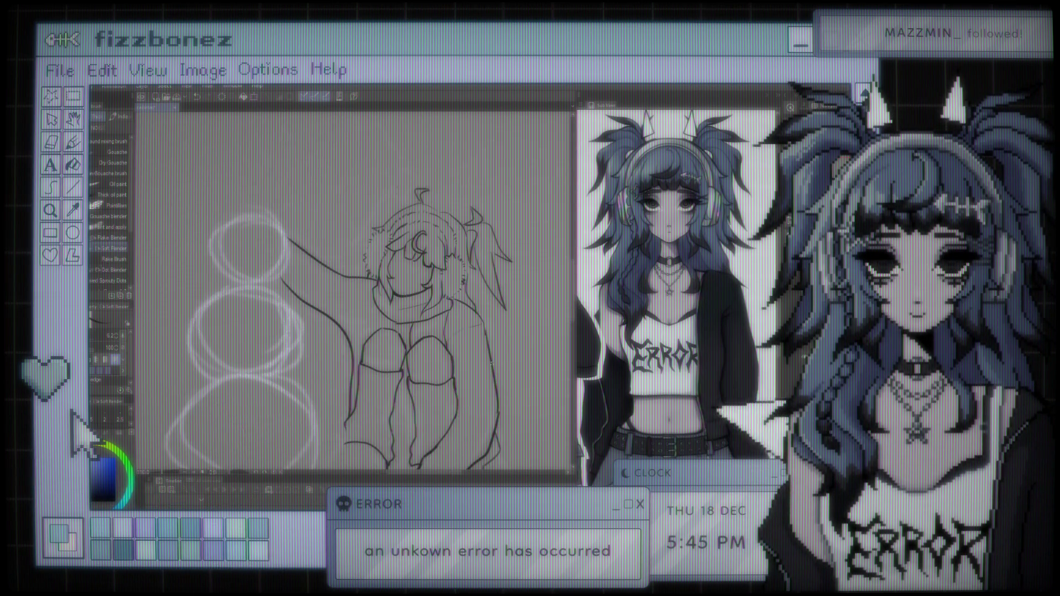
scroll(469, 252, down, 4)
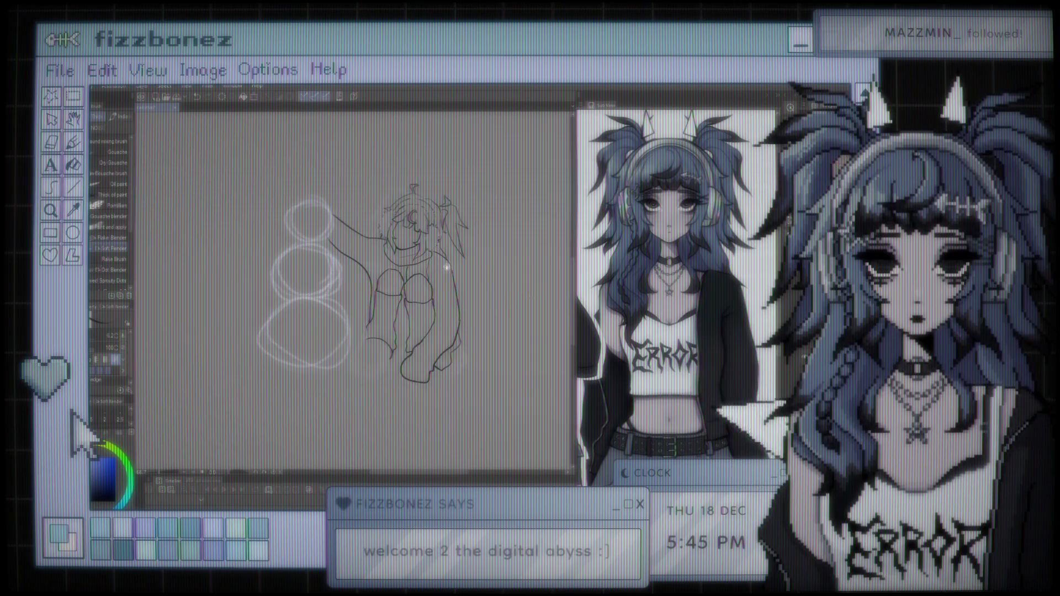
scroll(469, 252, up, 4)
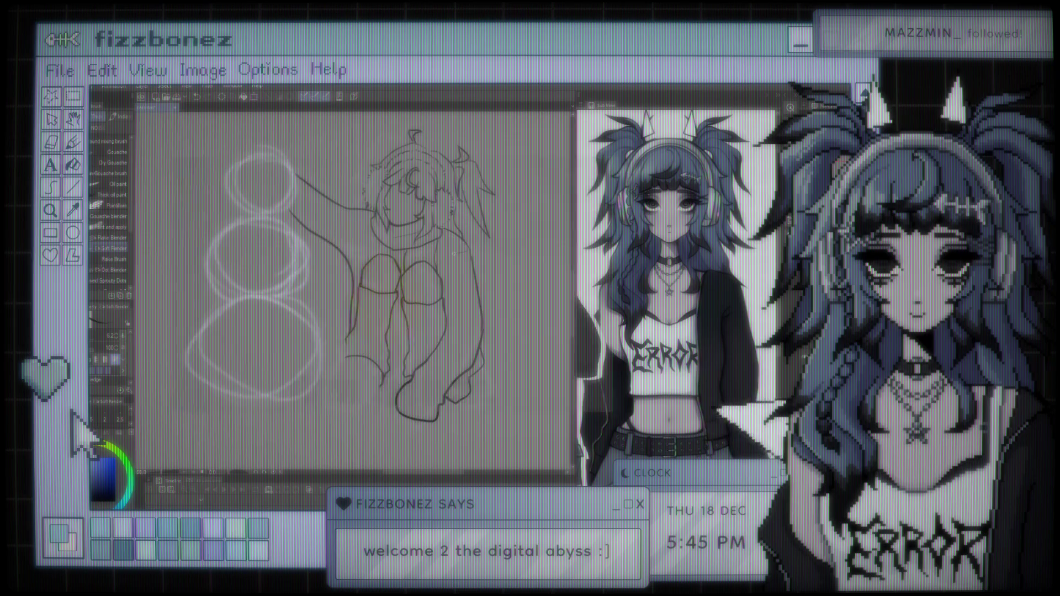
scroll(452, 254, down, 2)
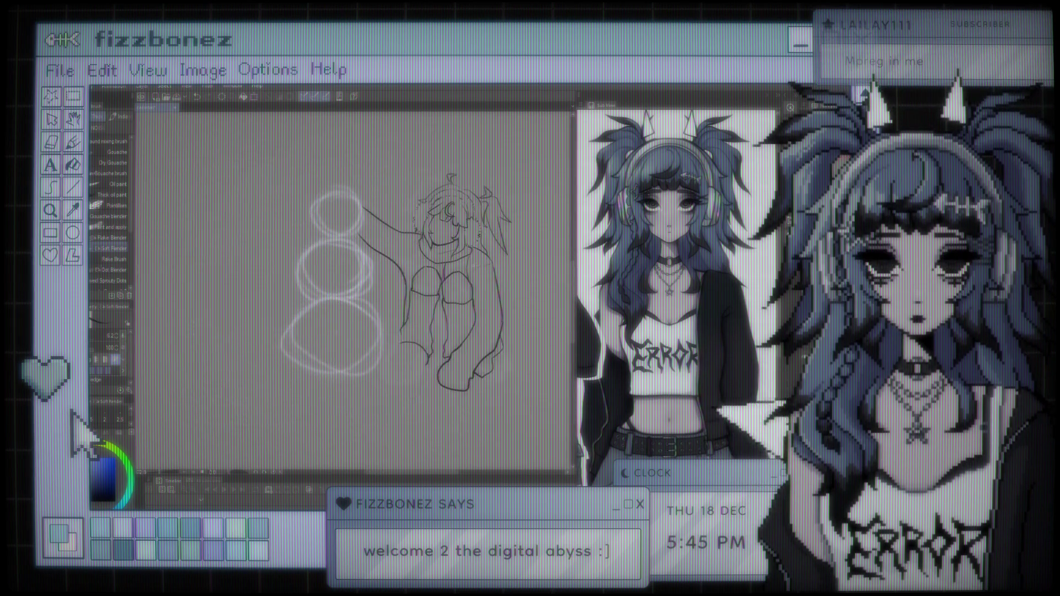
scroll(386, 292, up, 2)
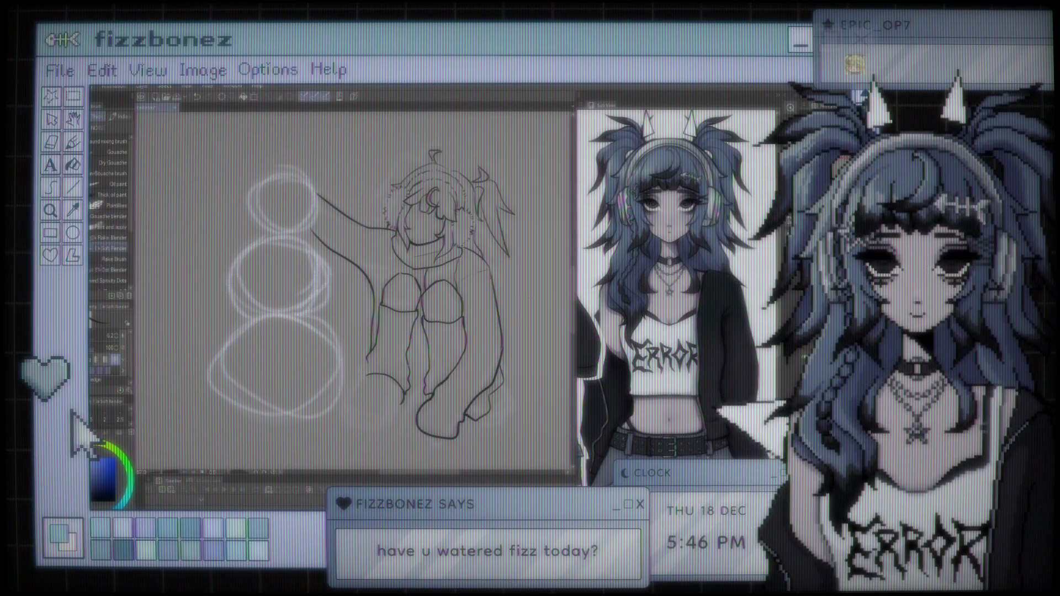
Step: Nudge the drawing slightly left and flip the canvas back to normal orientation
drag(354, 276, 320, 271)
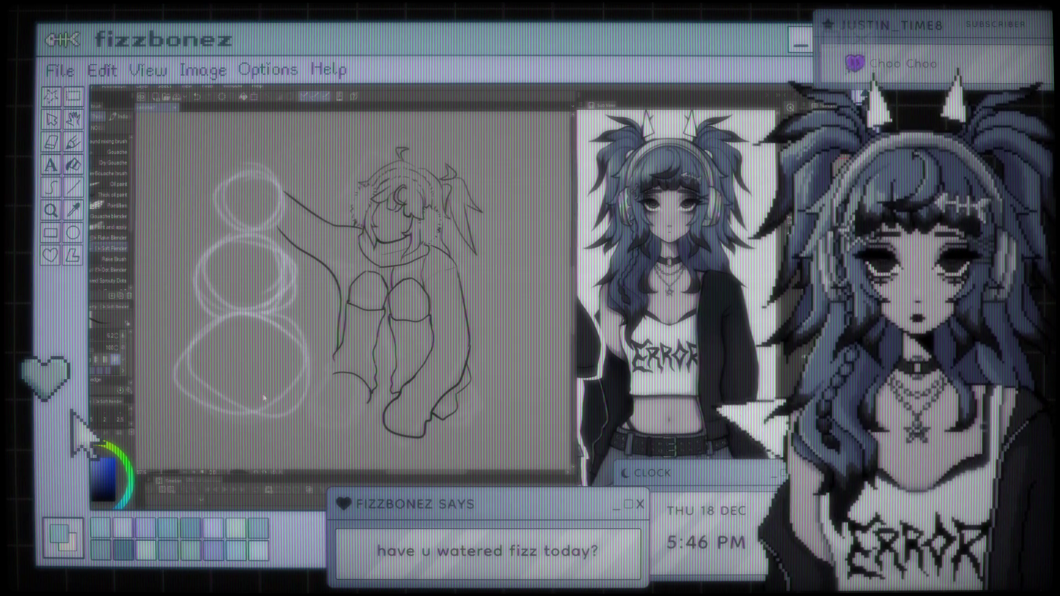
key(h)
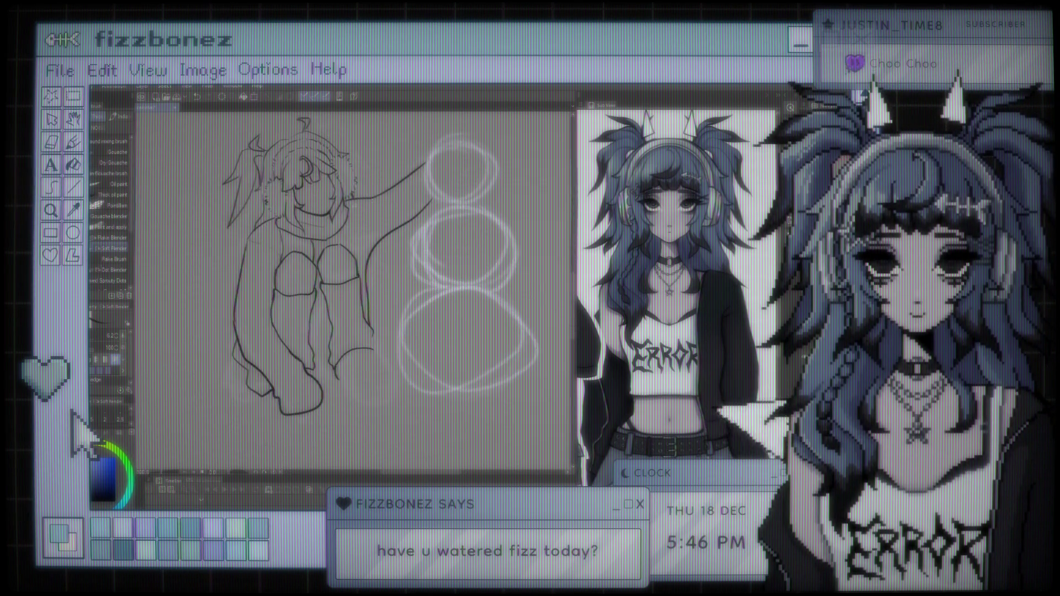